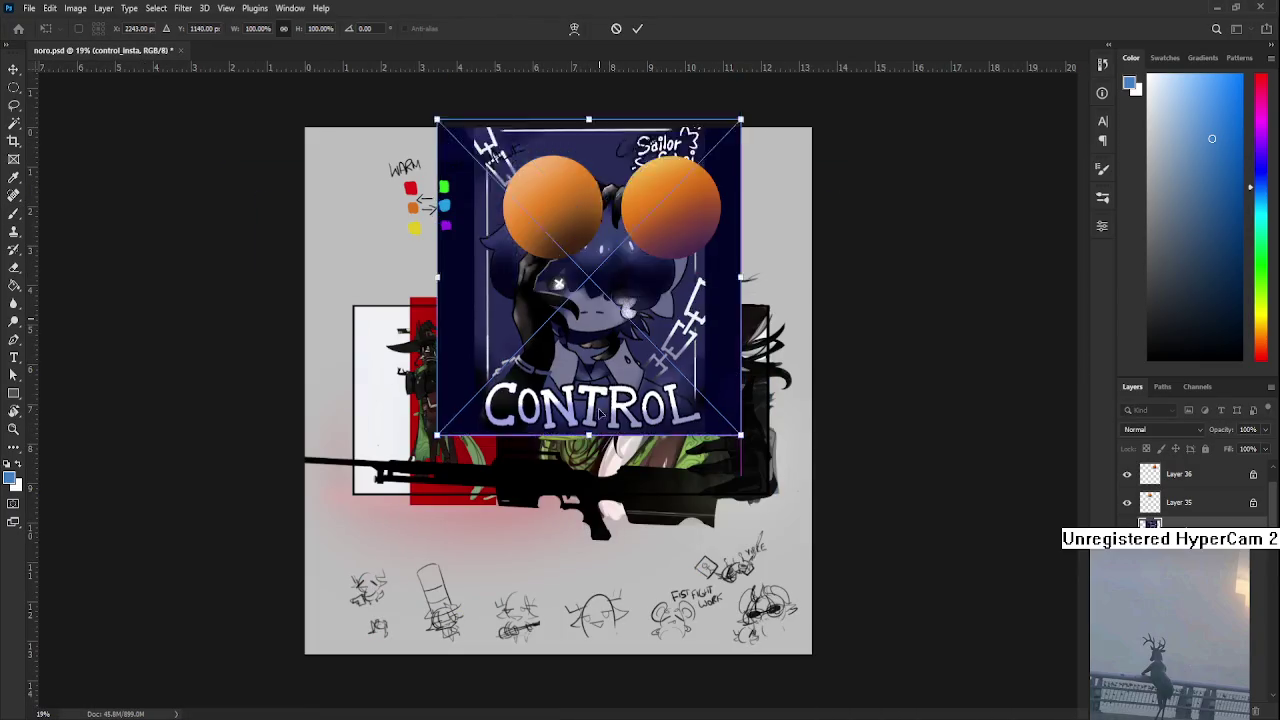
Move the pasted witch painting down below the colour study spheres and commit its position
drag(600, 413, 600, 562)
key(Return)
key(b)
scroll(598, 484, up, 5)
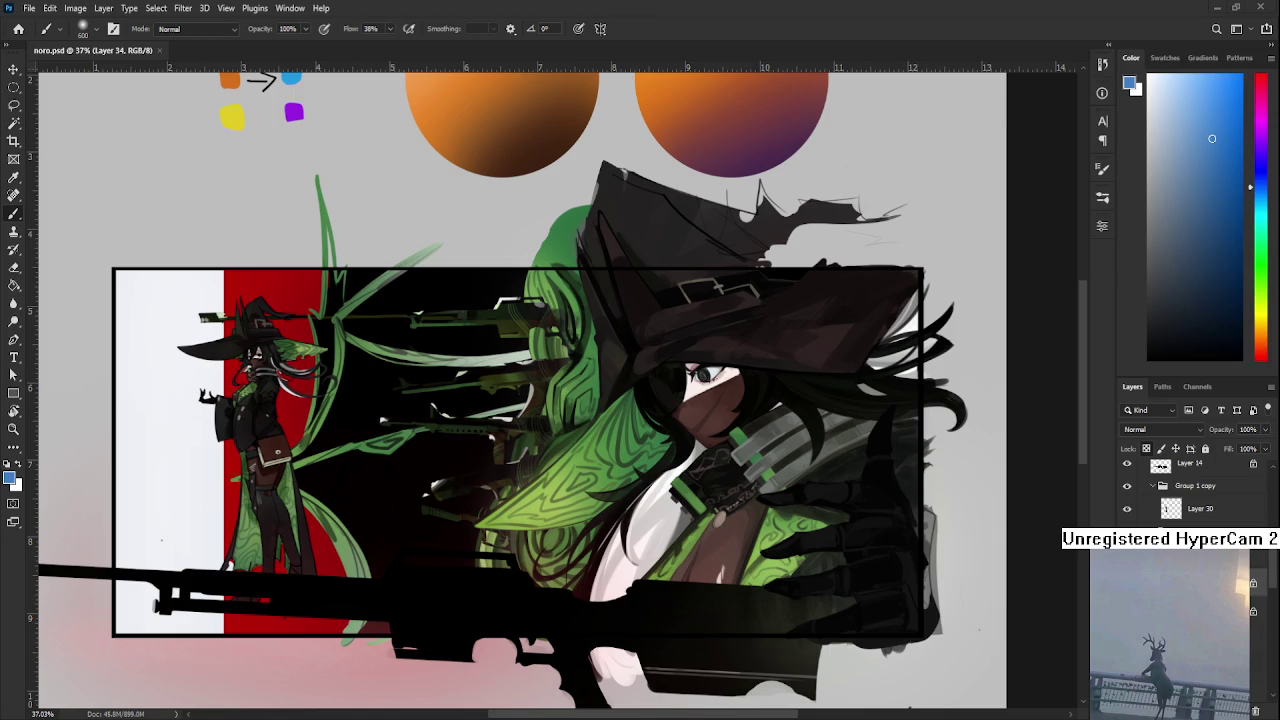
scroll(433, 429, up, 1)
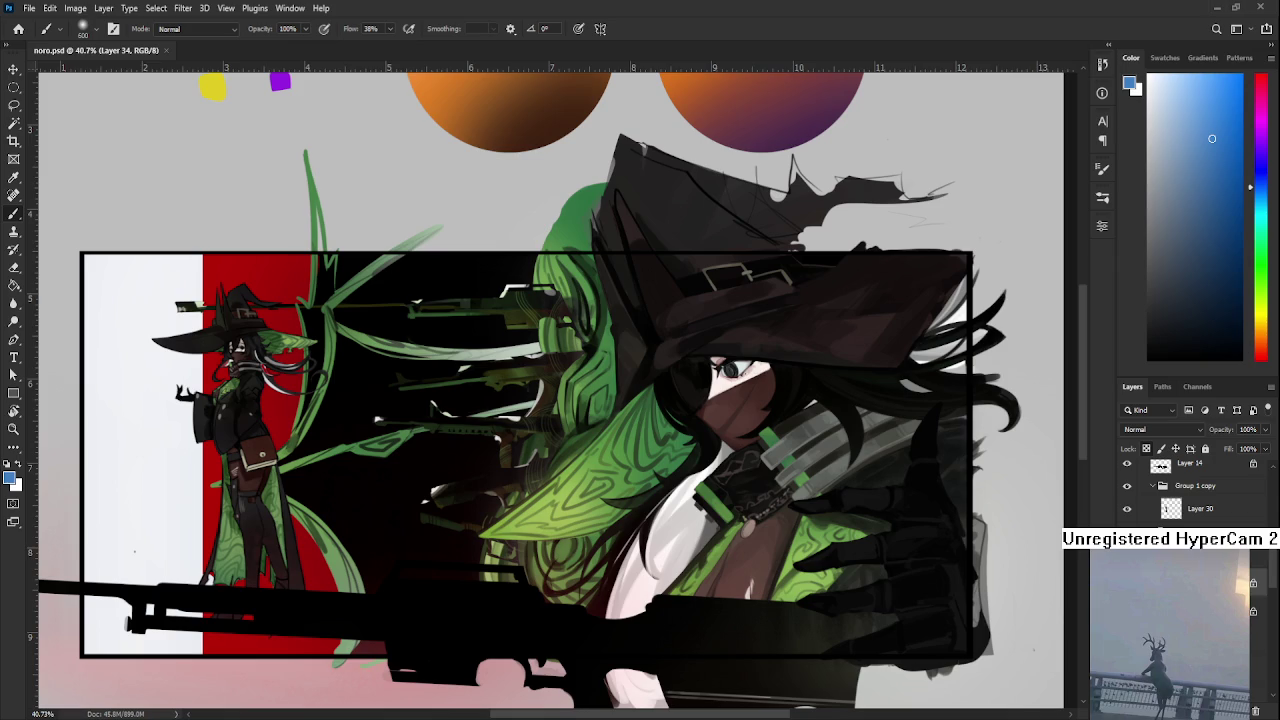
drag(595, 388, 641, 400)
drag(390, 518, 367, 496)
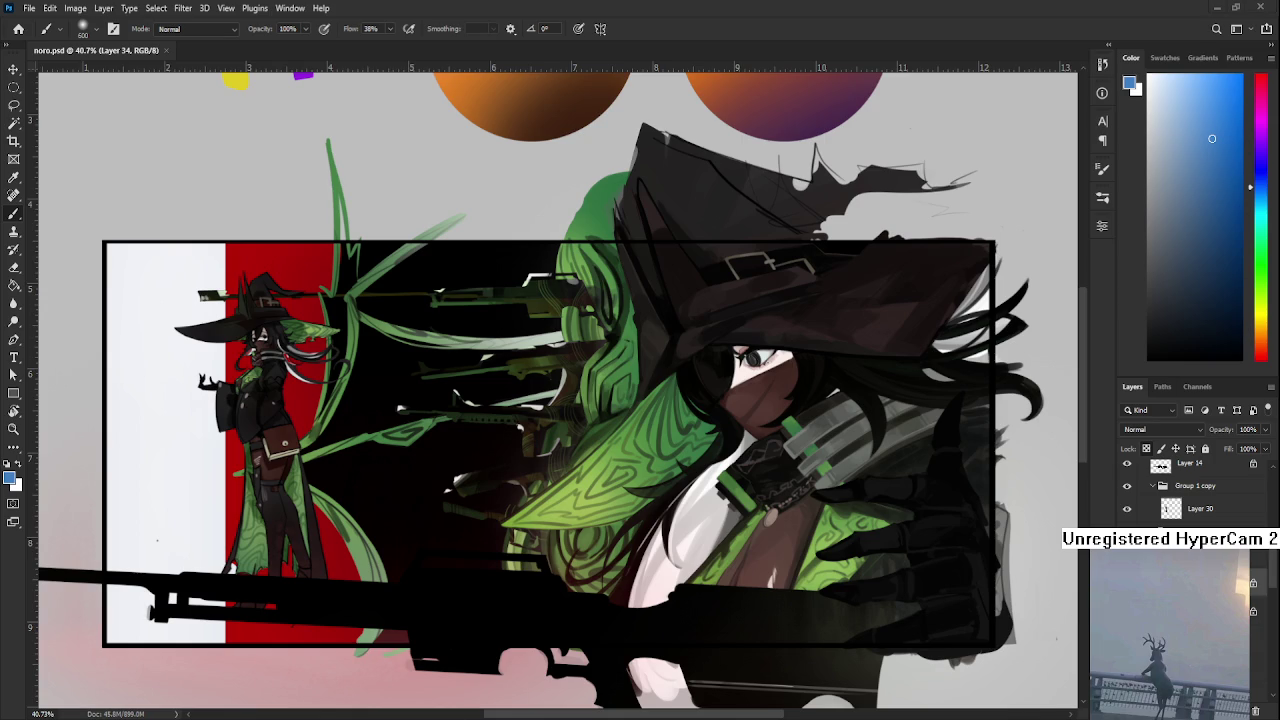
Zoom in on the witch panels and pan down-left across the painting
alt+scroll(400, 457, up, 3)
alt+scroll(400, 400, down, 1)
alt+scroll(428, 414, up, 1)
alt+scroll(457, 400, down, 1)
alt+scroll(480, 410, down, 2)
alt+scroll(480, 410, up, 1)
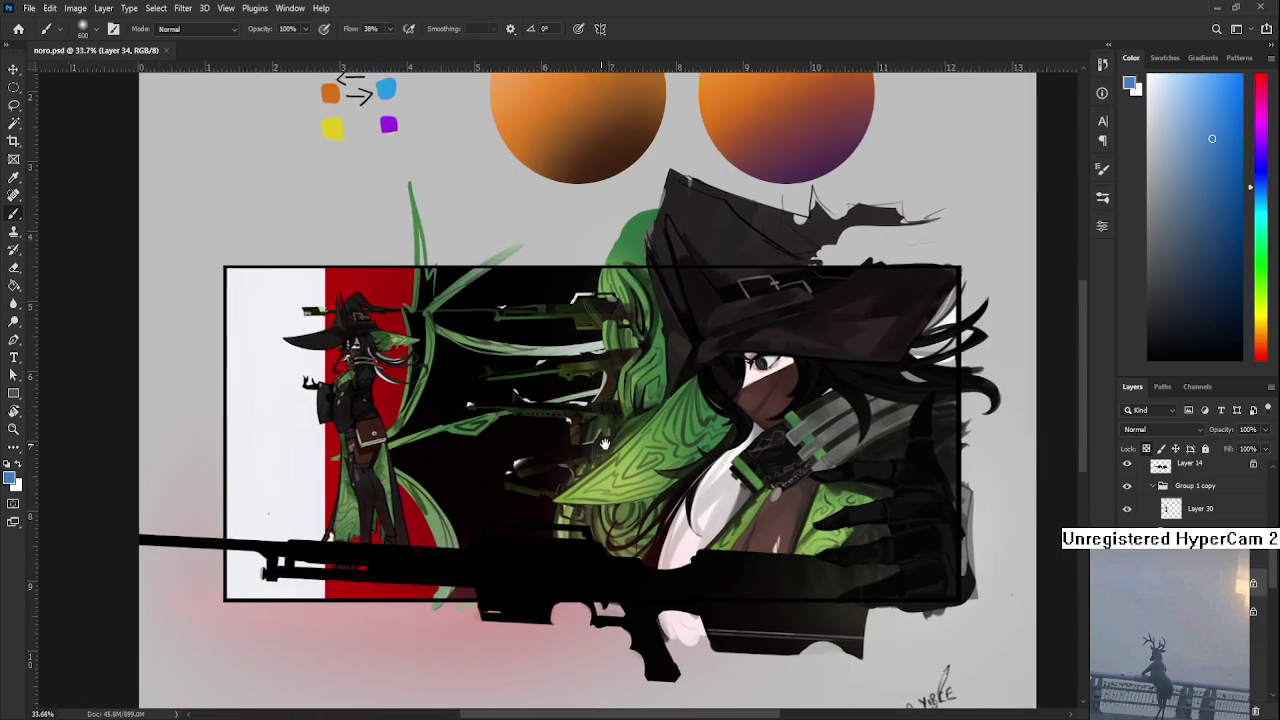
alt+scroll(475, 425, down, 1)
alt+scroll(471, 443, up, 1)
alt+scroll(457, 420, up, 2)
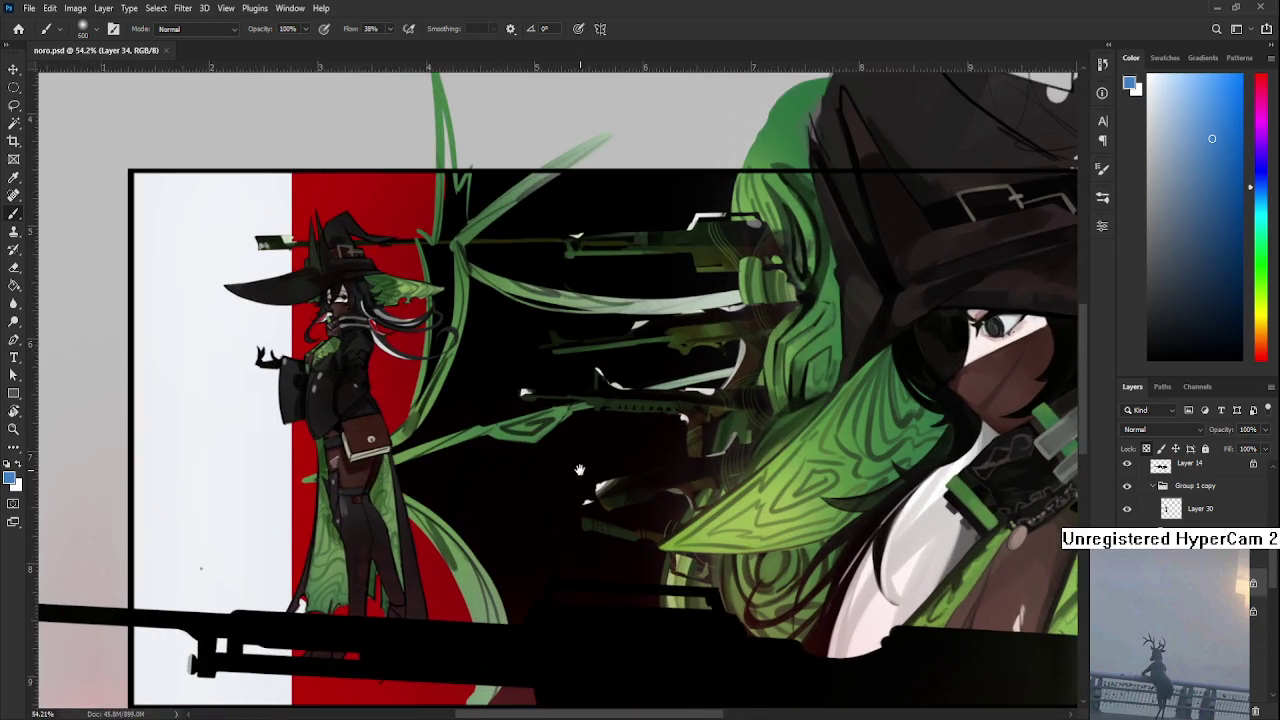
alt+scroll(450, 445, down, 1)
alt+scroll(444, 465, down, 1)
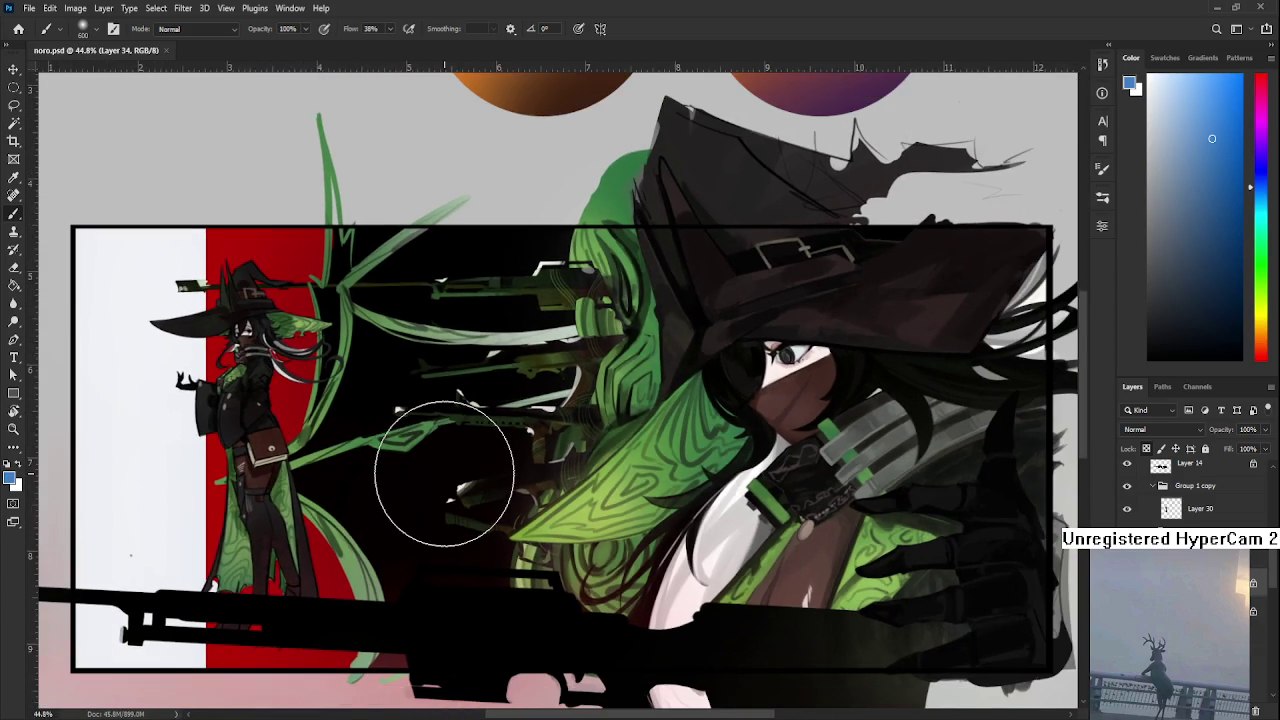
alt+scroll(455, 470, down, 1)
mouse_move(593, 452)
mouse_down()
mouse_move(567, 495)
mouse_move(563, 523)
mouse_move(575, 523)
mouse_up()
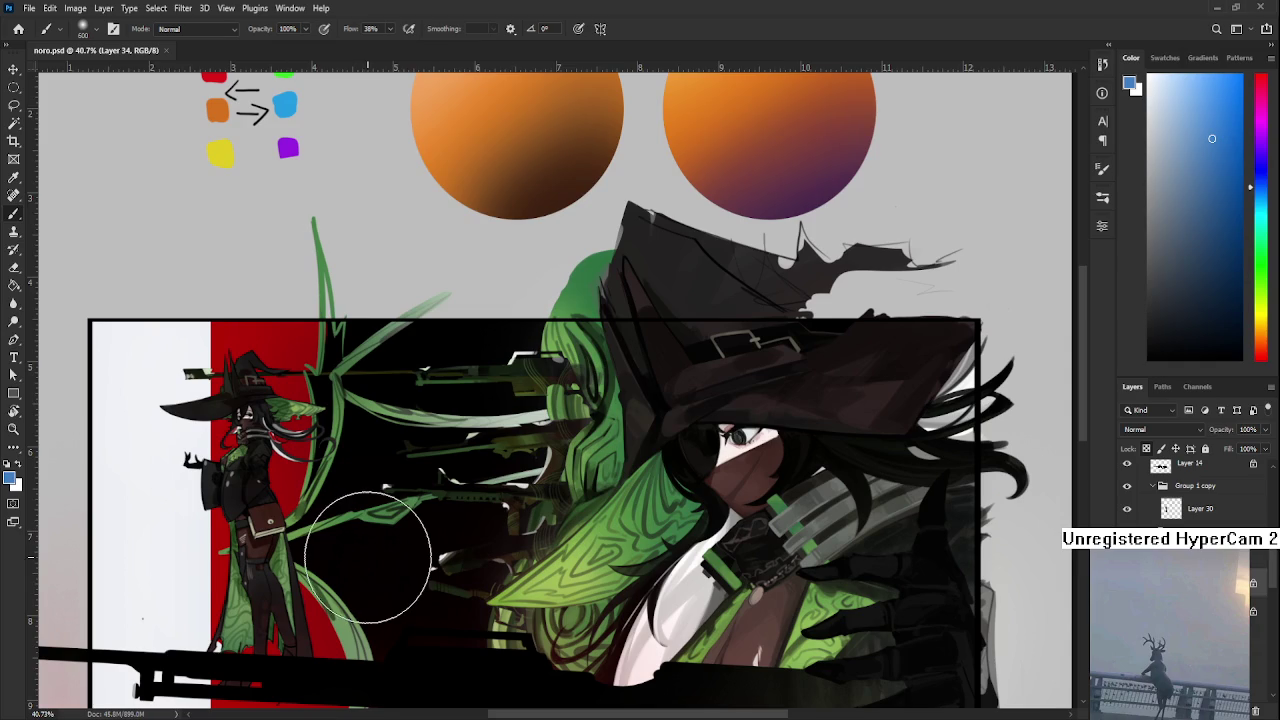
Zoom in closer on the large rifle running across the bottom of the painting
alt+scroll(371, 514, up, 1)
alt+scroll(400, 528, up, 1)
alt+scroll(357, 606, up, 1)
alt+scroll(323, 616, down, 1)
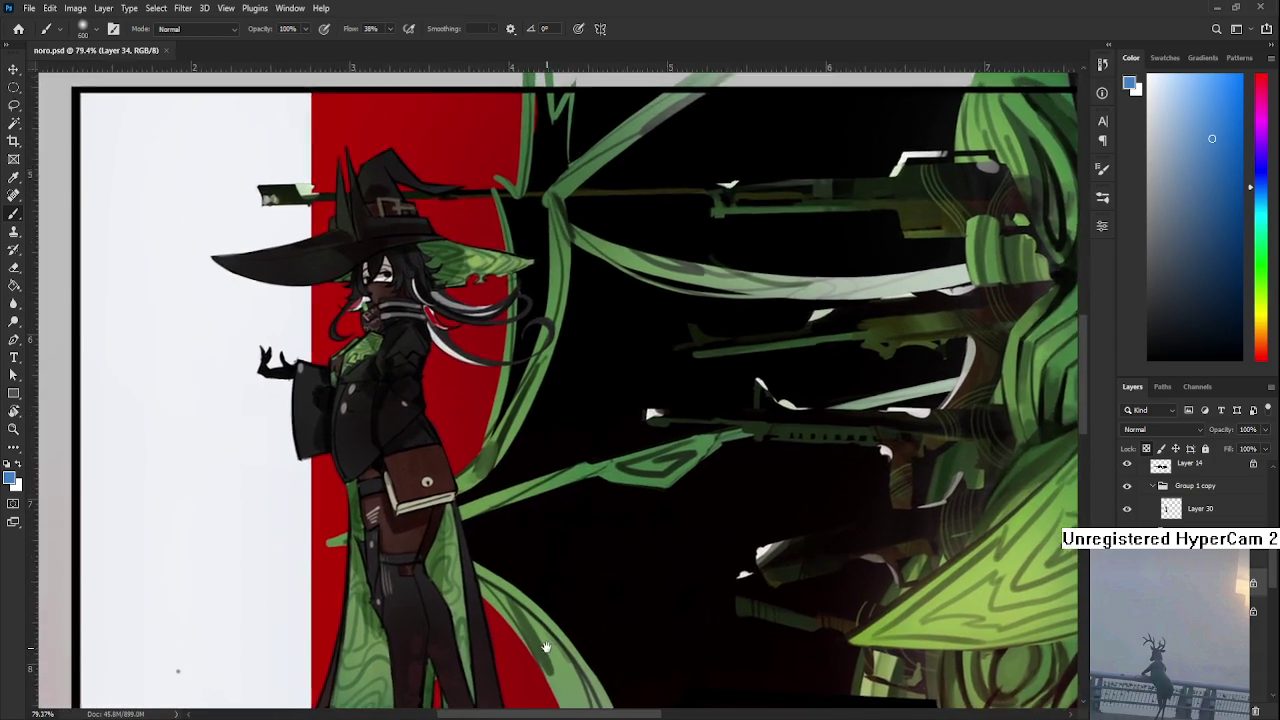
alt+scroll(500, 586, up, 1)
alt+scroll(465, 545, up, 2)
drag(465, 527, 480, 572)
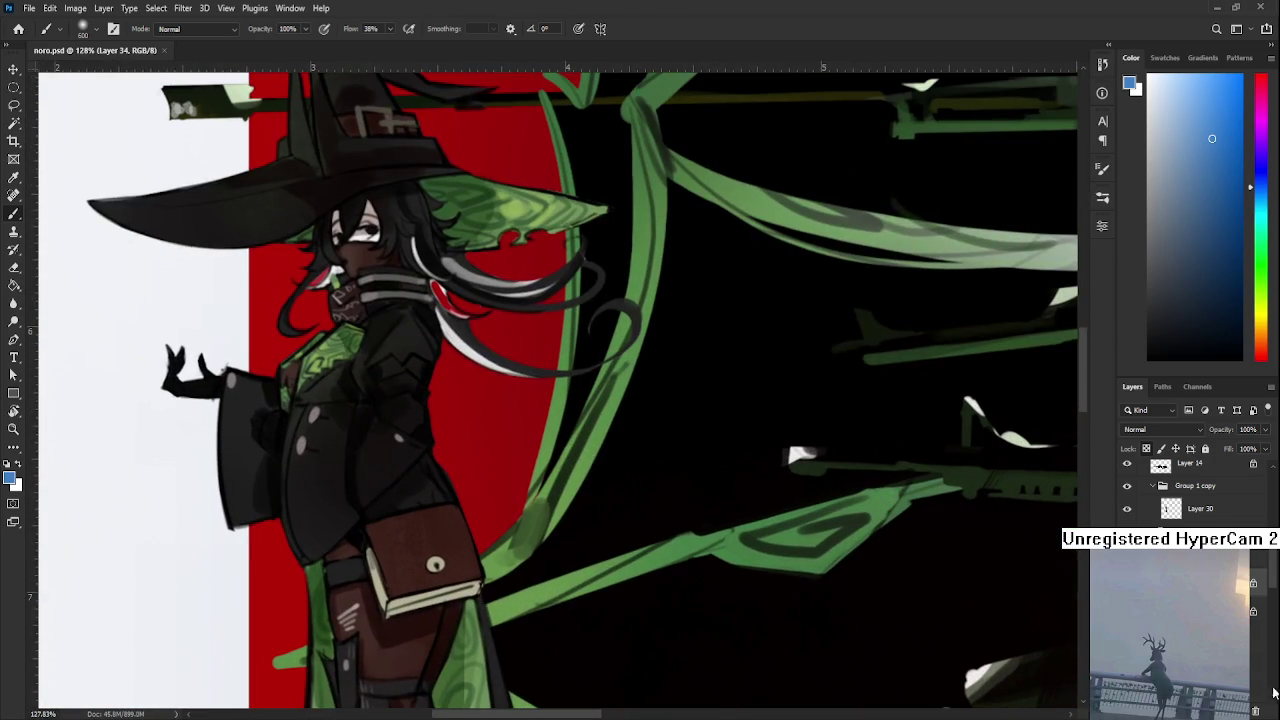
scroll(1190, 490, up, 3)
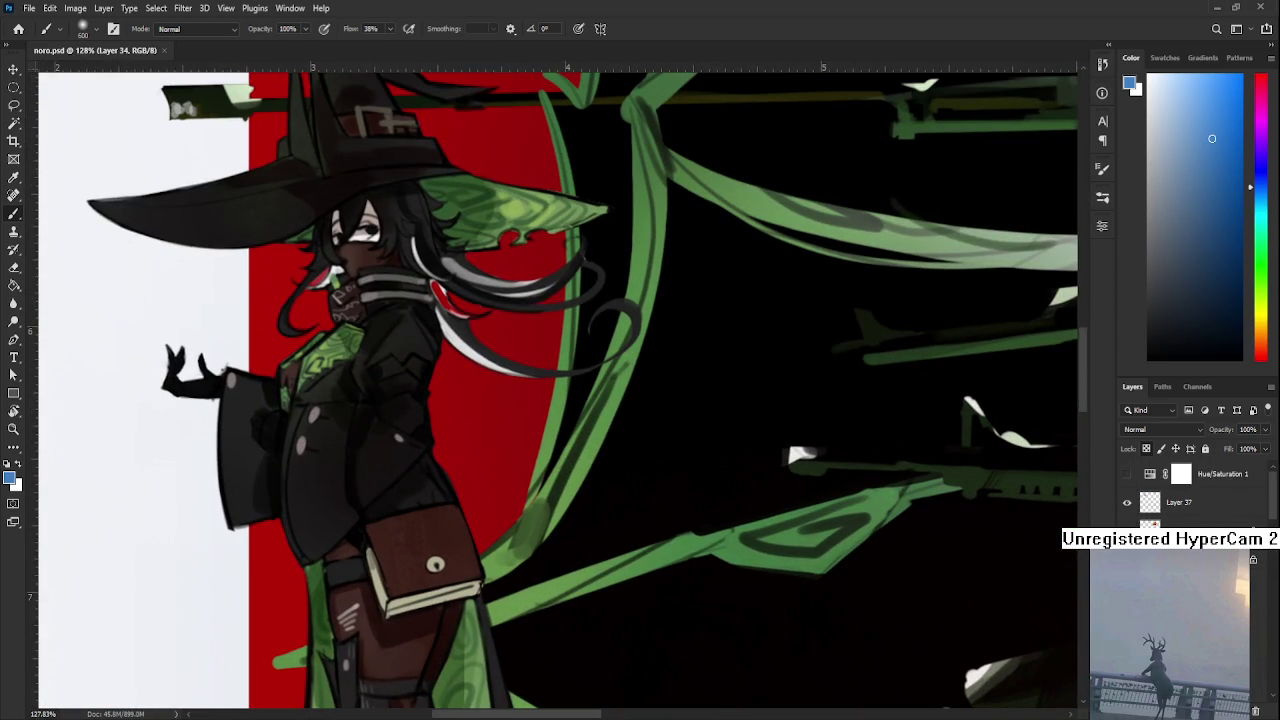
scroll(1190, 490, up, 2)
scroll(1190, 490, up, 2)
scroll(1190, 490, up, 1)
scroll(1190, 495, down, 1)
scroll(727, 586, down, 1)
scroll(727, 586, down, 1)
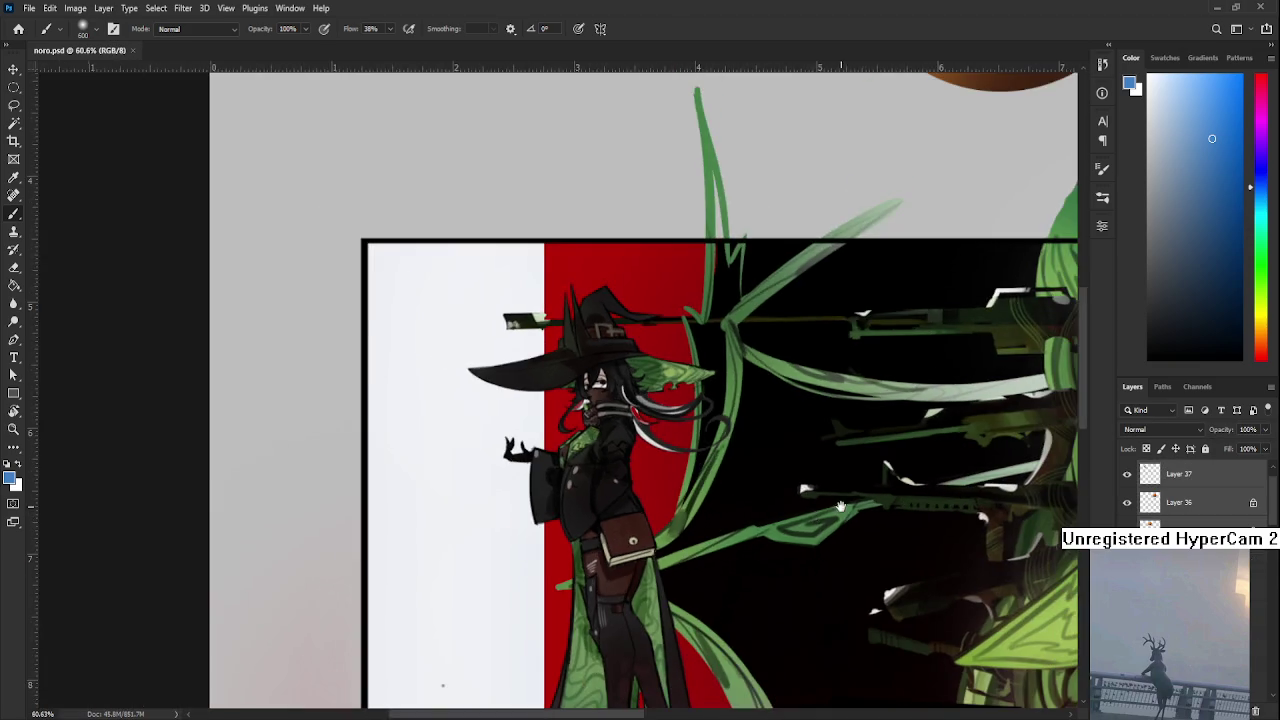
Pan over to bring the colour-study circles above the panels into view
scroll(727, 586, down, 2)
scroll(727, 586, down, 1)
scroll(727, 586, up, 1)
scroll(714, 543, up, 1)
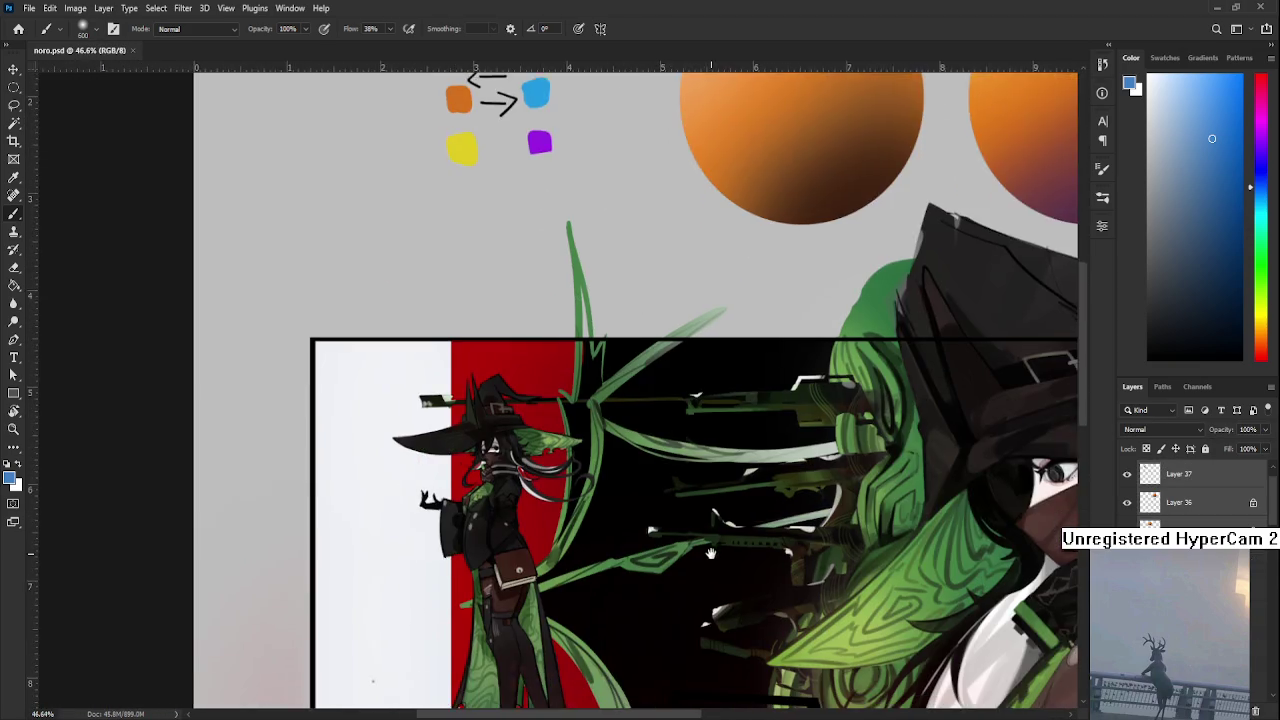
scroll(720, 500, up, 1)
scroll(733, 463, up, 1)
drag(733, 463, 585, 470)
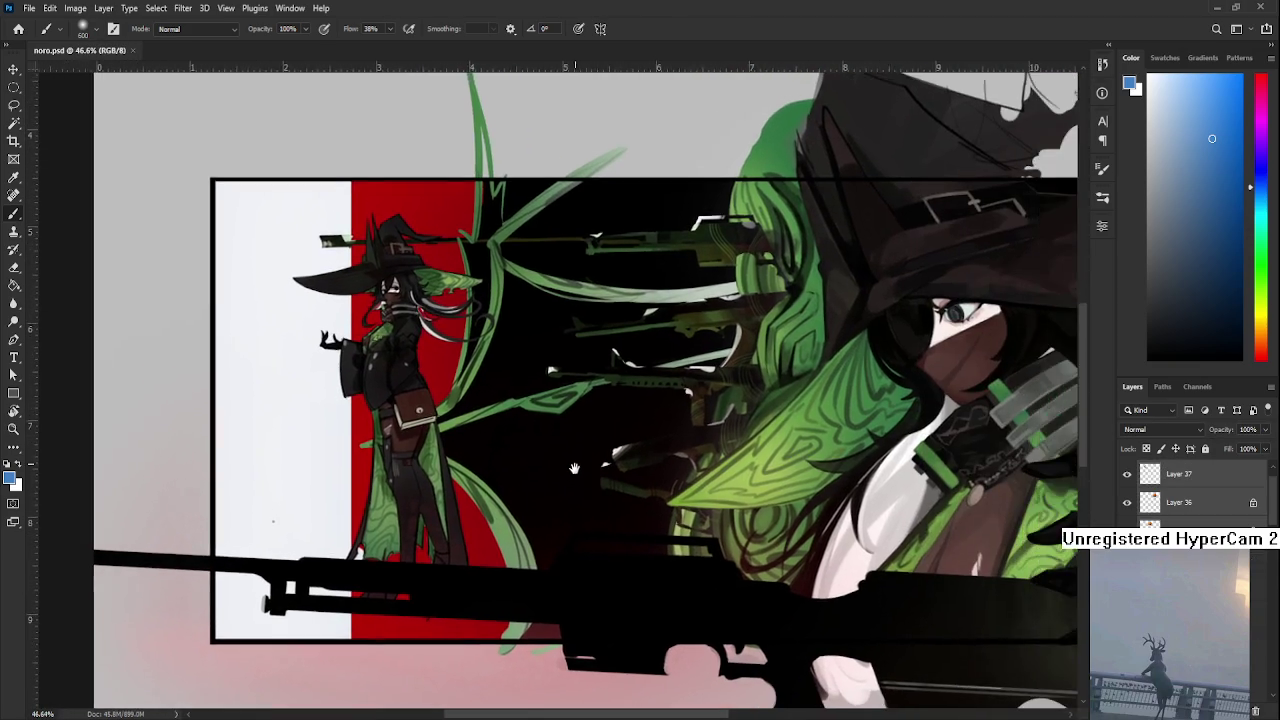
scroll(585, 470, down, 1)
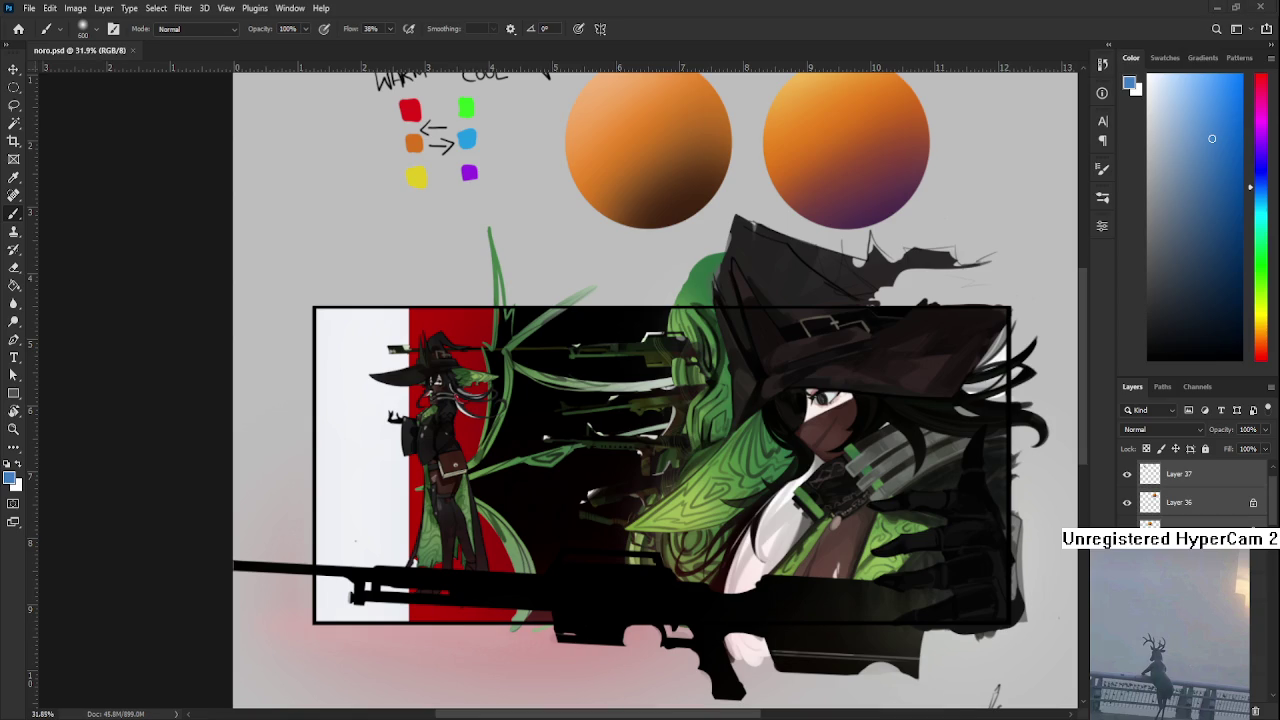
Zoom in and out to review the dark shading on the large witch's hat, hair and coat
scroll(704, 445, down, 1)
scroll(704, 445, up, 1)
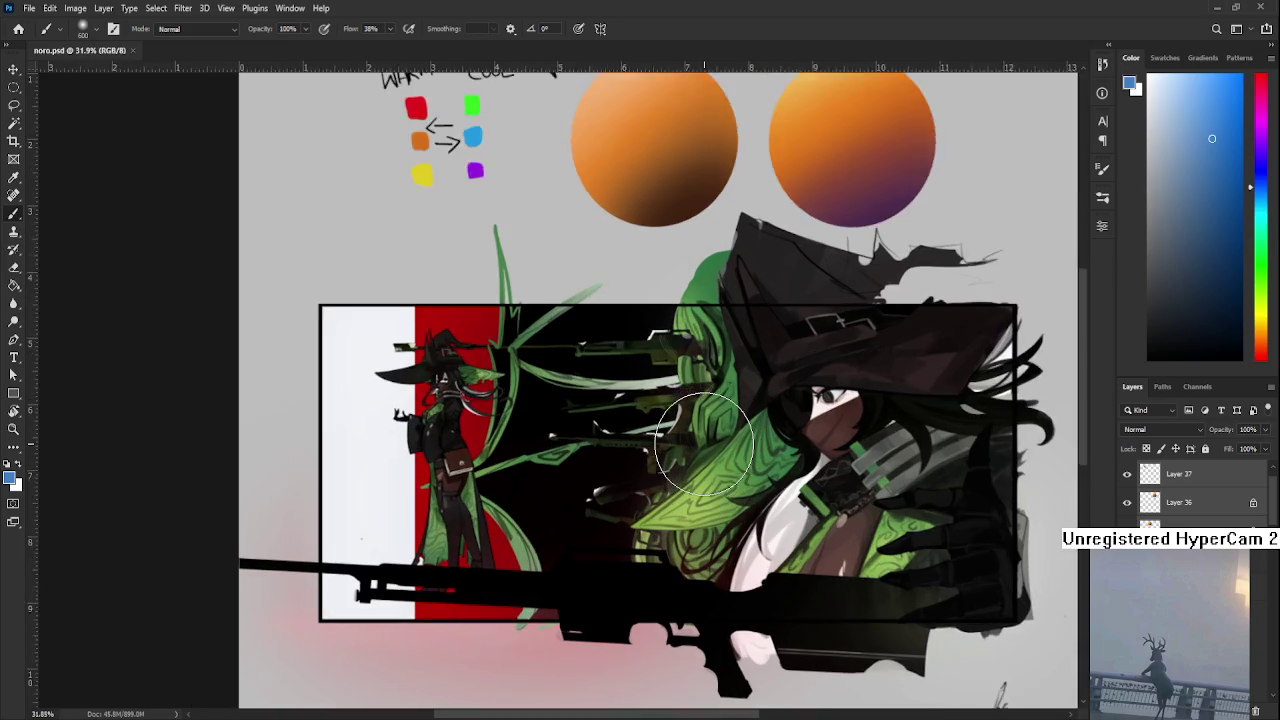
scroll(704, 445, up, 1)
scroll(704, 445, down, 2)
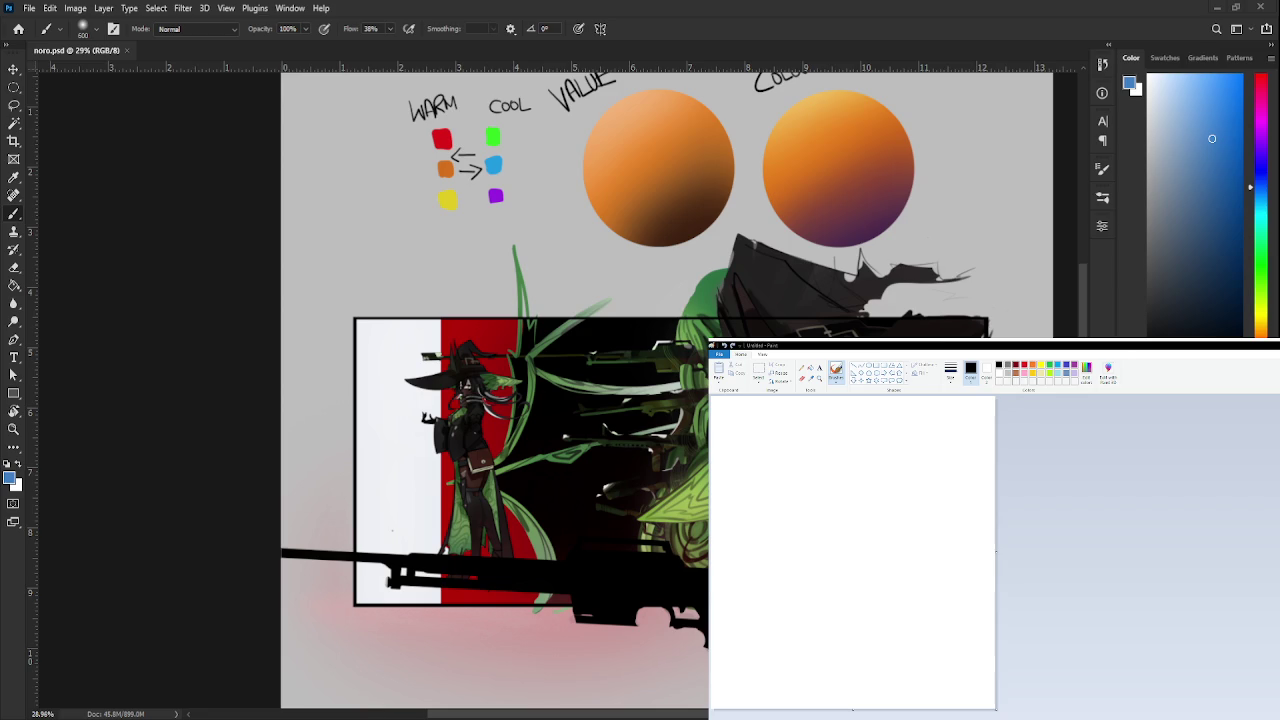
Sketch the head outline, two eyes, a mouth and body lines below the face
mouse_move(843, 436)
mouse_down()
mouse_move(890, 550)
mouse_move(830, 446)
mouse_up()
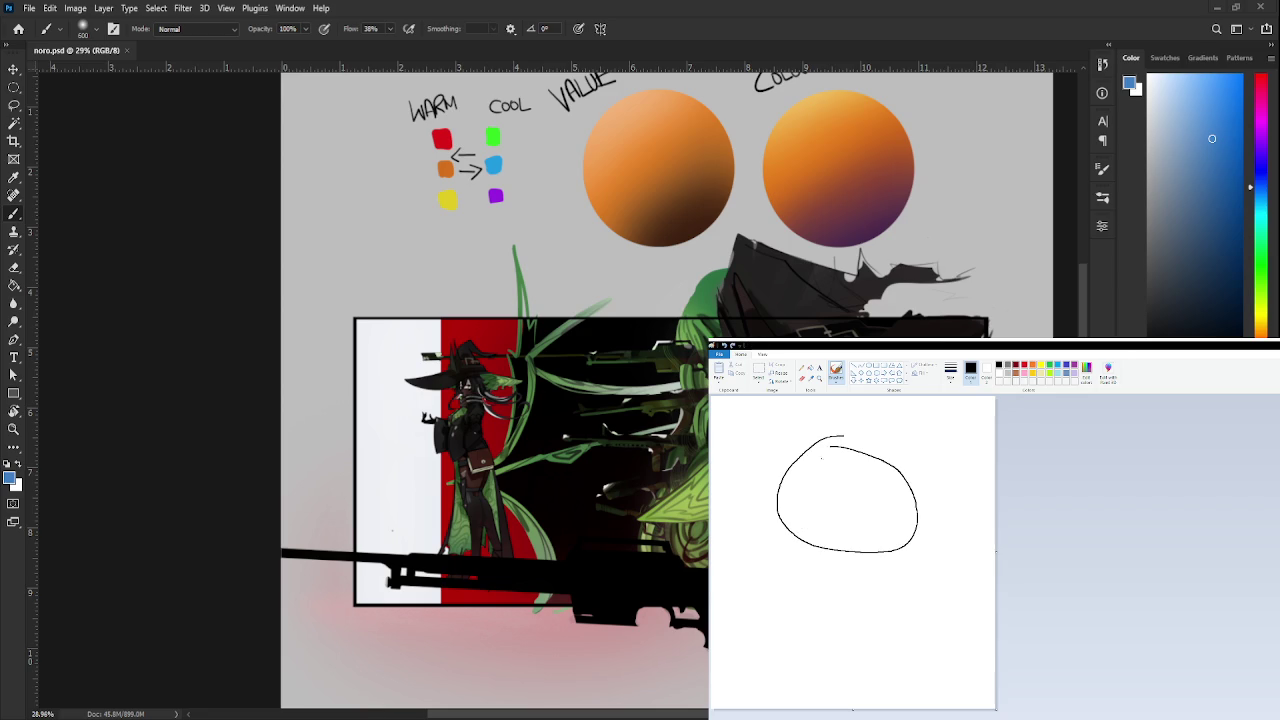
mouse_move(826, 511)
mouse_down()
mouse_move(785, 485)
mouse_move(834, 507)
mouse_move(888, 482)
mouse_move(865, 515)
mouse_move(902, 495)
mouse_up()
mouse_move(836, 535)
mouse_down()
mouse_move(864, 534)
mouse_move(845, 604)
mouse_up()
mouse_move(894, 556)
mouse_down()
mouse_move(898, 588)
mouse_move(882, 586)
mouse_up()
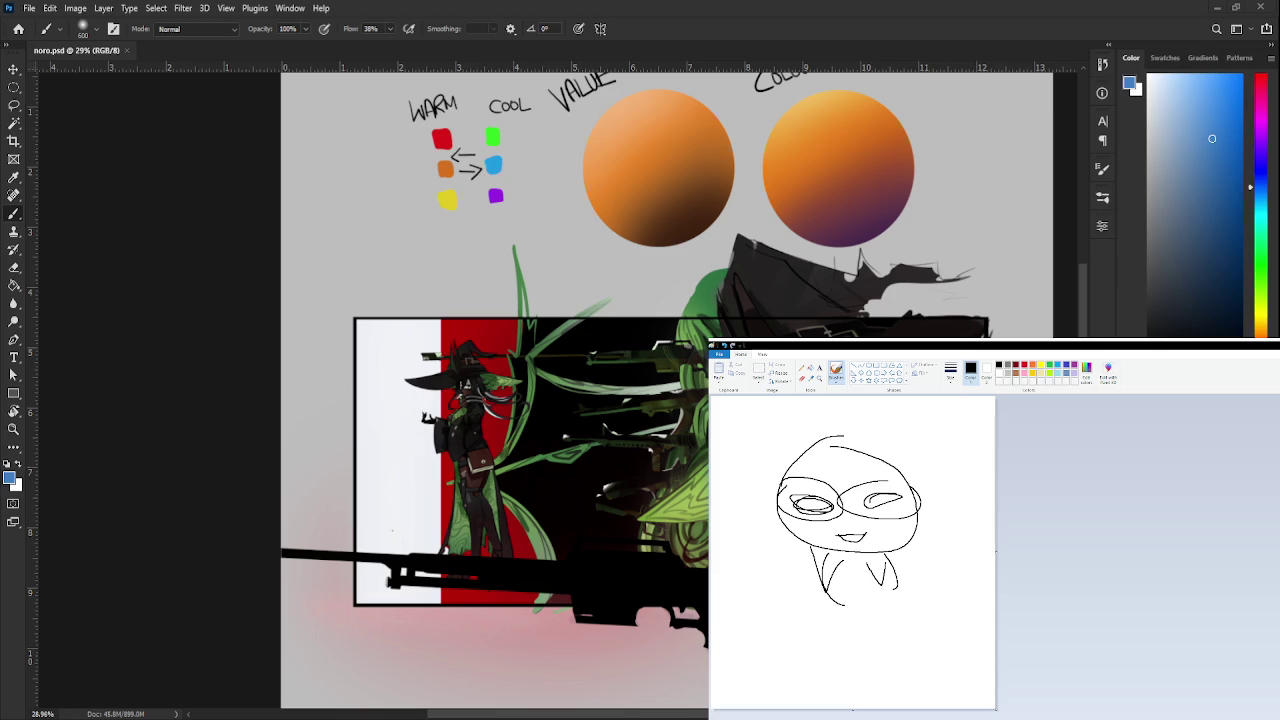
Add hair strokes across the top of the head
drag(785, 448, 792, 494)
mouse_move(800, 495)
mouse_down()
mouse_move(866, 463)
mouse_move(872, 494)
mouse_up()
drag(858, 450, 890, 488)
drag(900, 453, 902, 486)
mouse_move(806, 447)
mouse_down()
mouse_move(760, 530)
mouse_move(788, 533)
mouse_up()
Draw hair falling down the left, a pointed tuft, and the neck and shoulder lines
mouse_move(740, 446)
mouse_down()
mouse_move(732, 484)
mouse_move(788, 568)
mouse_up()
drag(760, 526, 782, 568)
mouse_move(770, 456)
mouse_down()
mouse_move(884, 428)
mouse_move(922, 506)
mouse_up()
drag(878, 462, 894, 494)
mouse_move(750, 468)
mouse_down()
mouse_move(770, 486)
mouse_move(760, 514)
mouse_up()
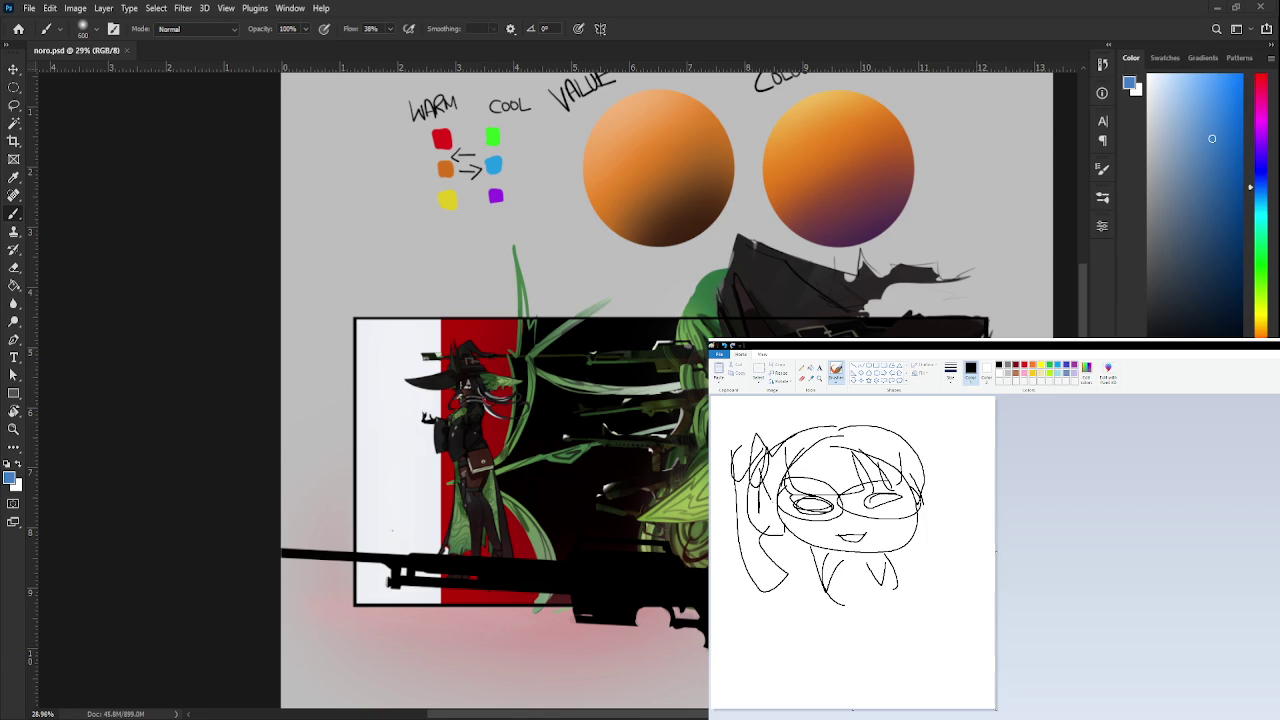
mouse_move(806, 552)
mouse_down()
mouse_move(816, 568)
mouse_move(906, 542)
mouse_move(826, 578)
mouse_up()
mouse_move(880, 568)
mouse_down()
mouse_move(826, 580)
mouse_move(852, 628)
mouse_move(884, 608)
mouse_up()
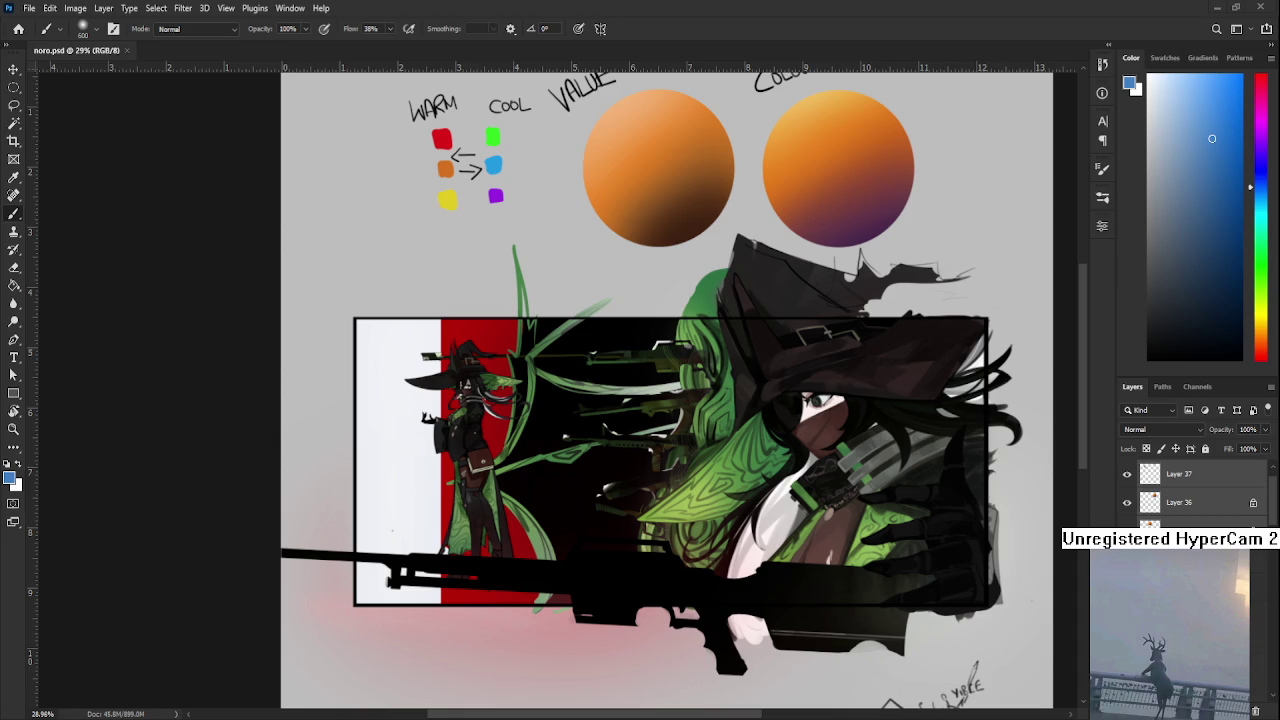
Hide Layer 37 and Layer 36 in the Layers panel
scroll(600, 500, up, 5)
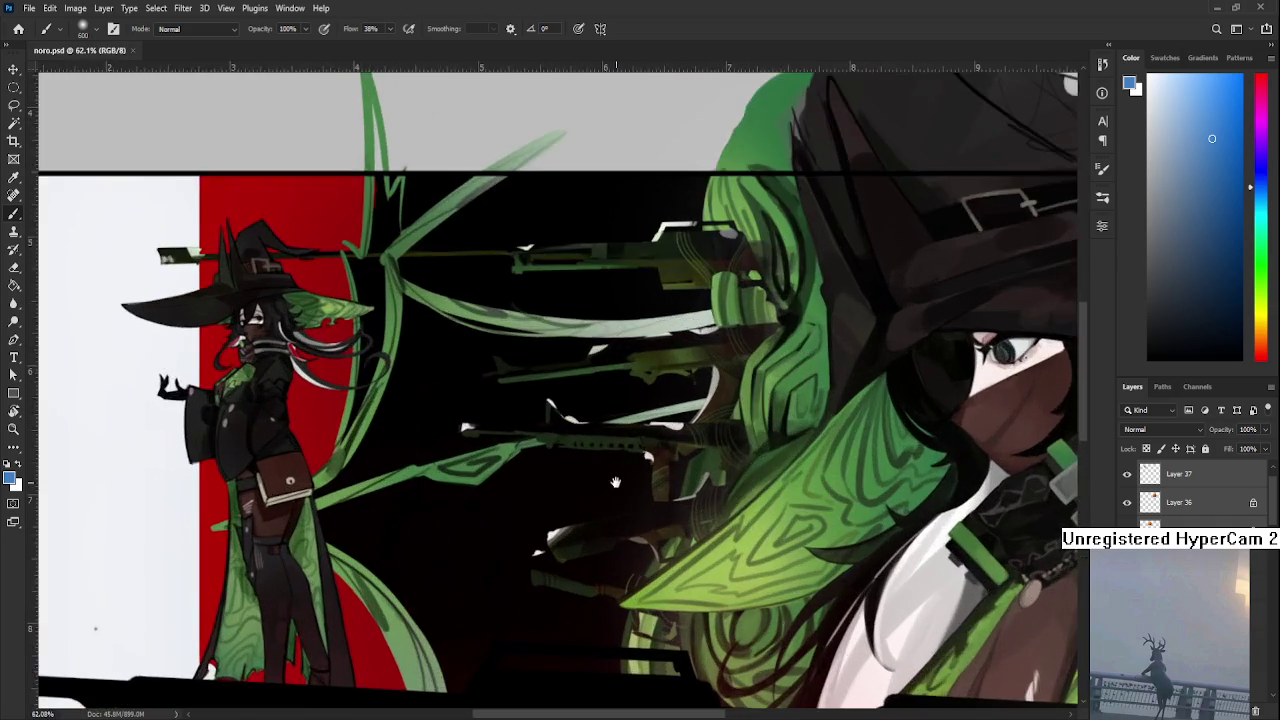
scroll(589, 442, up, 2)
scroll(514, 543, up, 2)
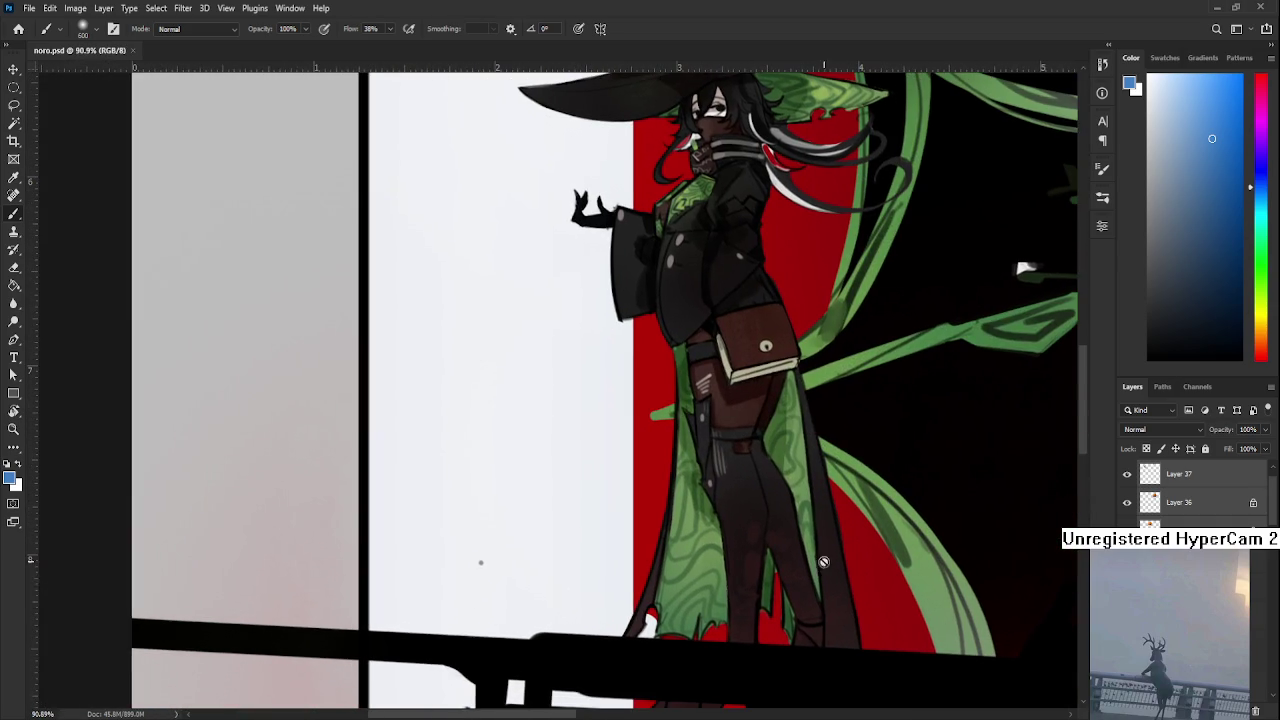
drag(1127, 525, 1127, 474)
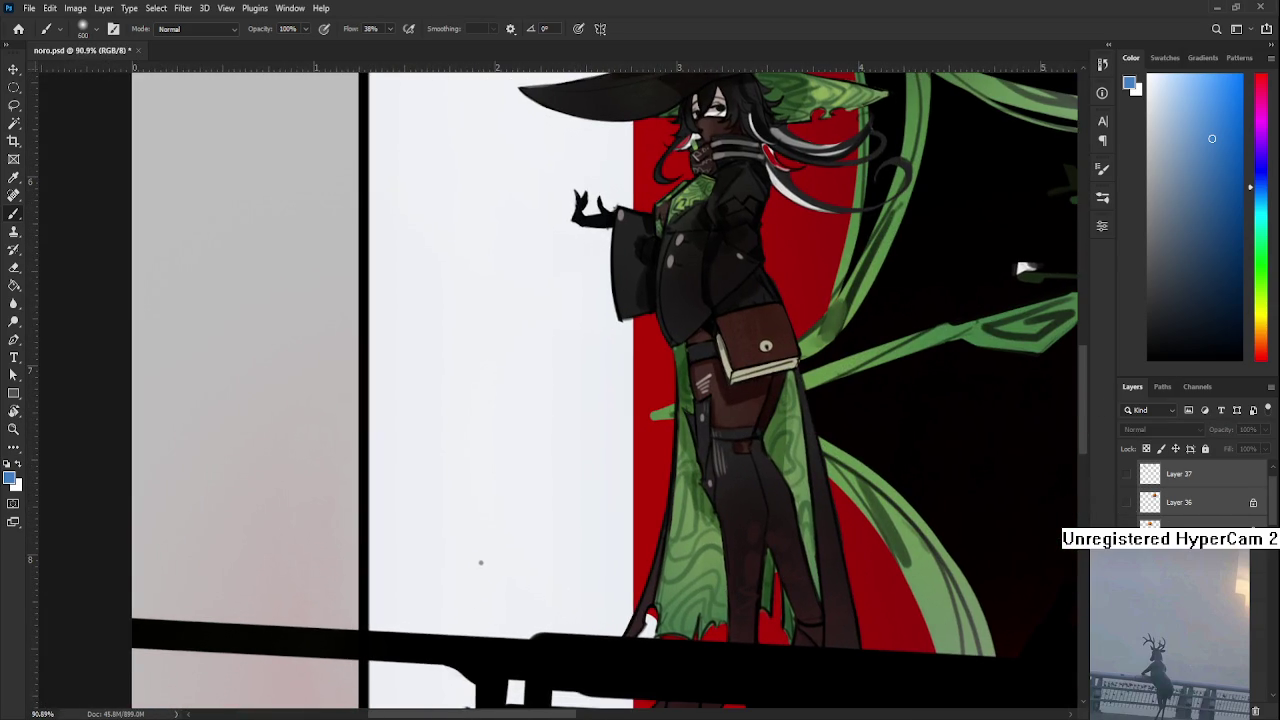
scroll(1190, 490, up, 1)
Select the Eraser and zoom out until the whole canvas is visible
scroll(1190, 495, down, 1)
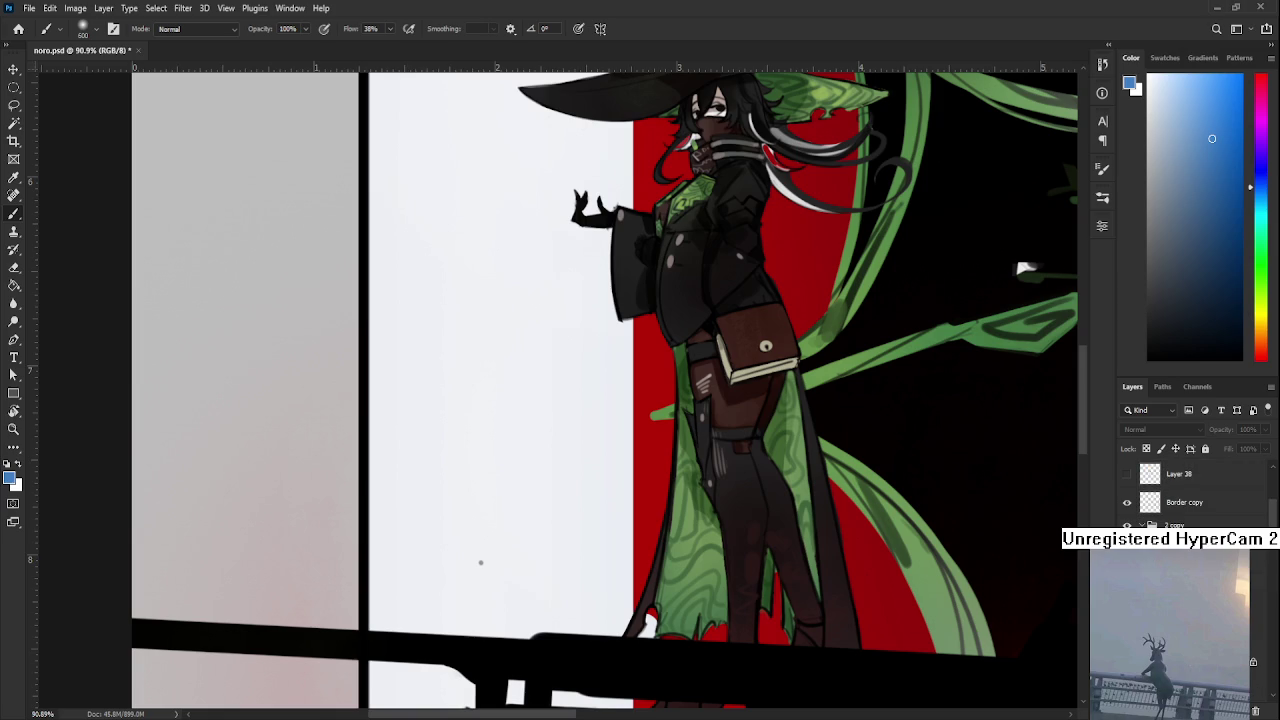
scroll(1190, 495, down, 2)
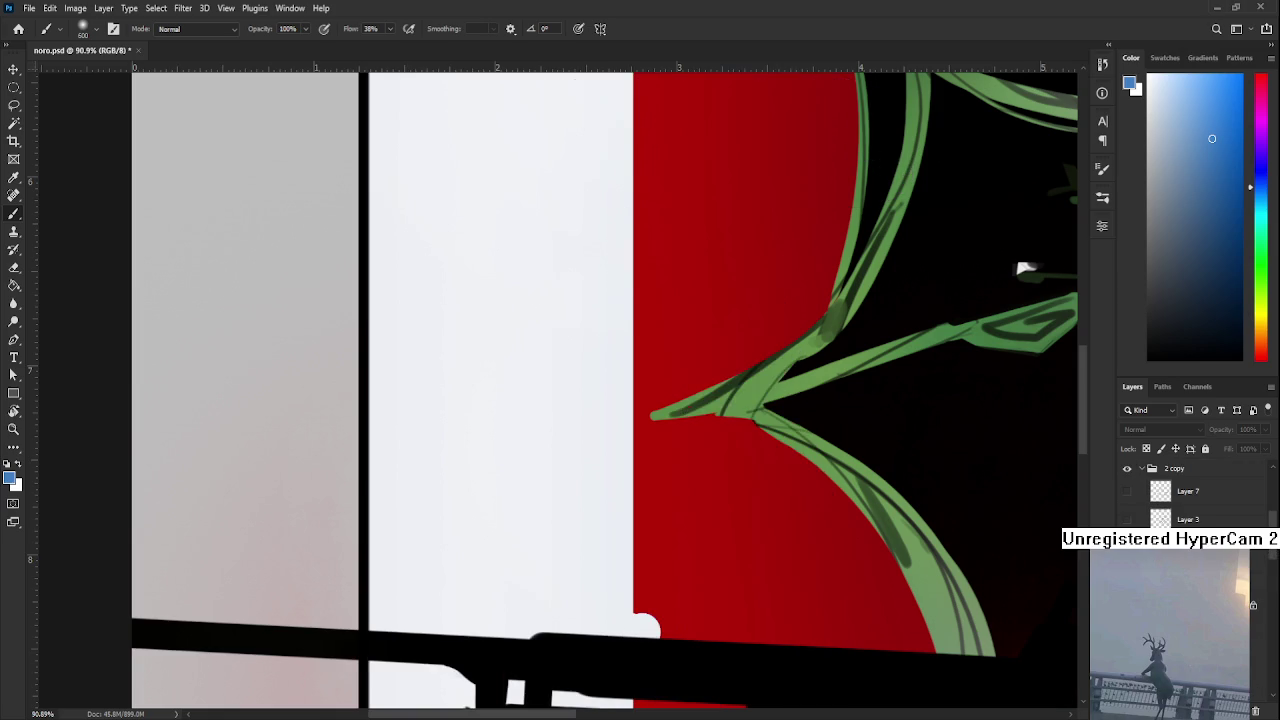
key(e)
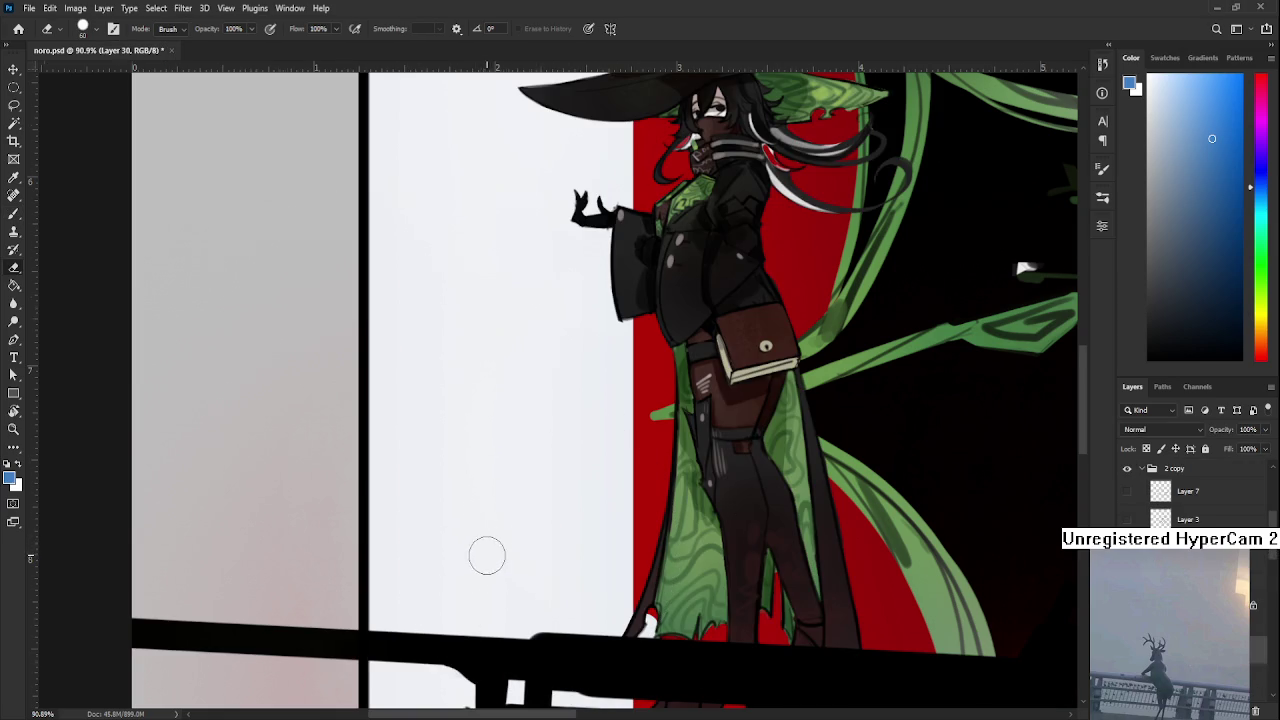
scroll(486, 551, down, 2)
scroll(486, 550, down, 3)
scroll(603, 503, down, 2)
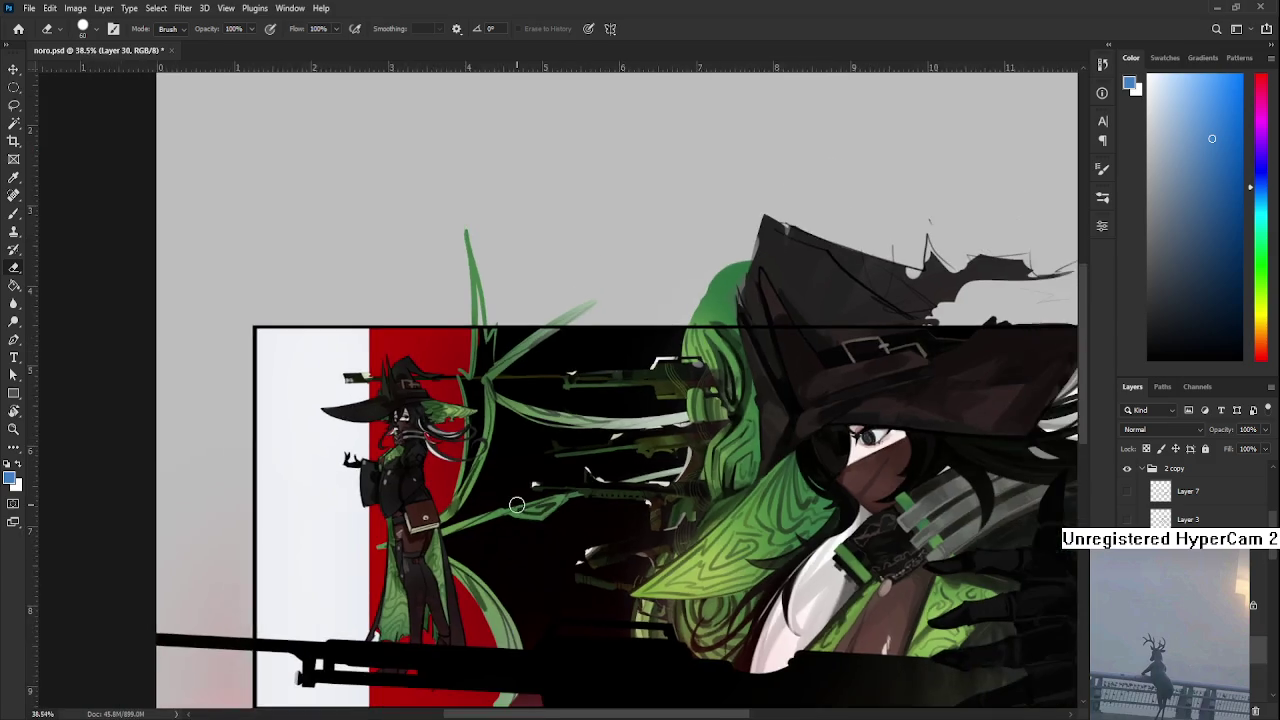
Switch to the Brush and sample the muted green from a vine stroke
scroll(560, 505, down, 2)
mouse_move(728, 599)
mouse_down()
mouse_move(756, 547)
mouse_move(835, 657)
mouse_up()
key(b)
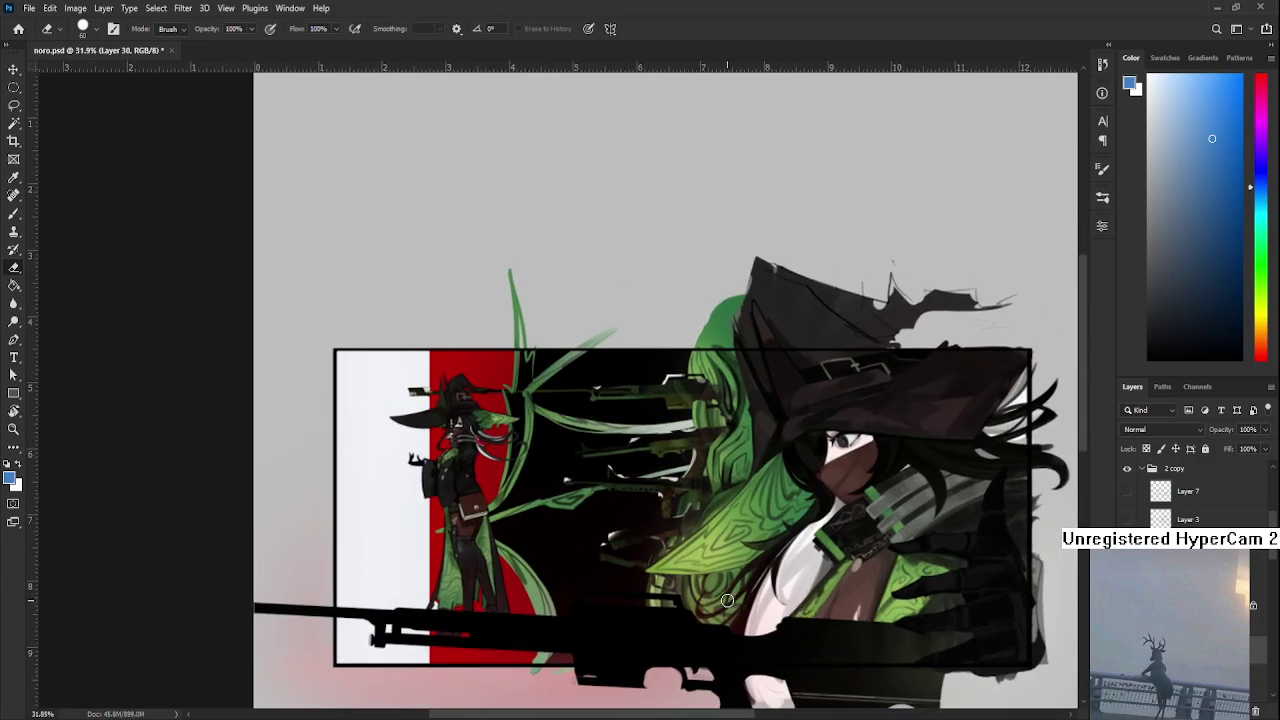
scroll(606, 560, up, 4)
drag(443, 586, 463, 447)
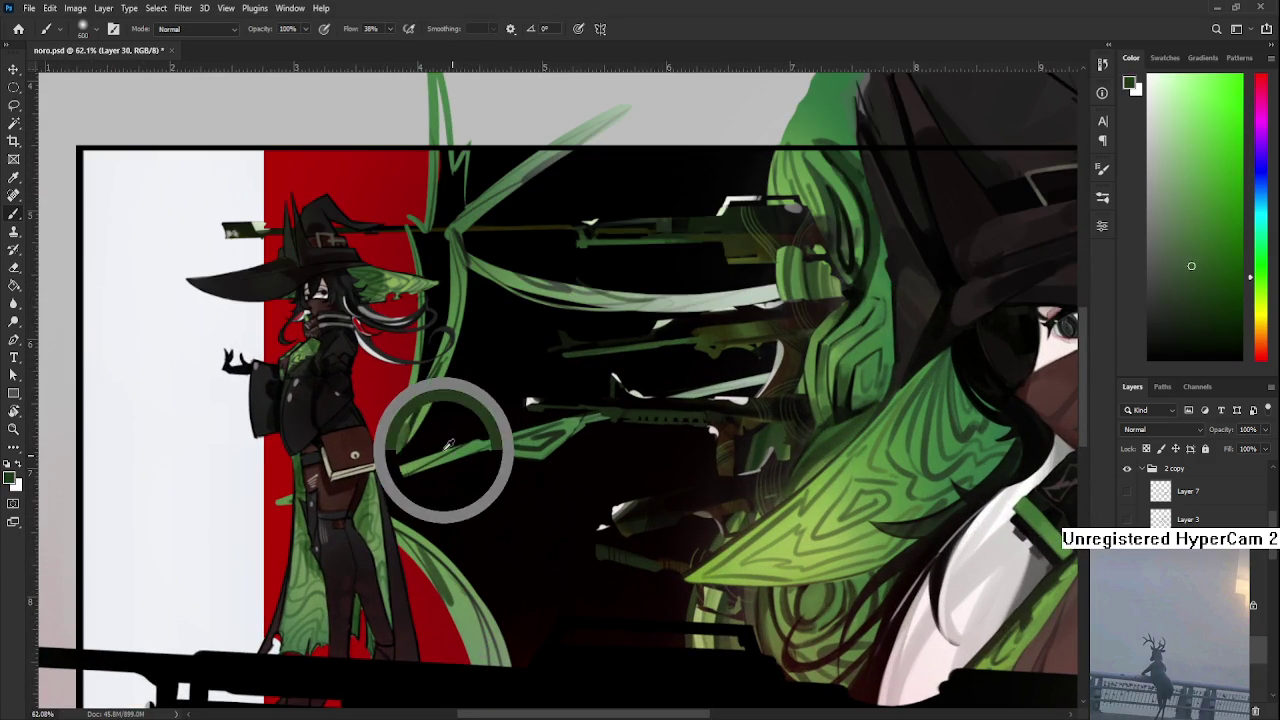
Select Layer 27 in the Layers panel as the active paint layer
scroll(1190, 495, up, 3)
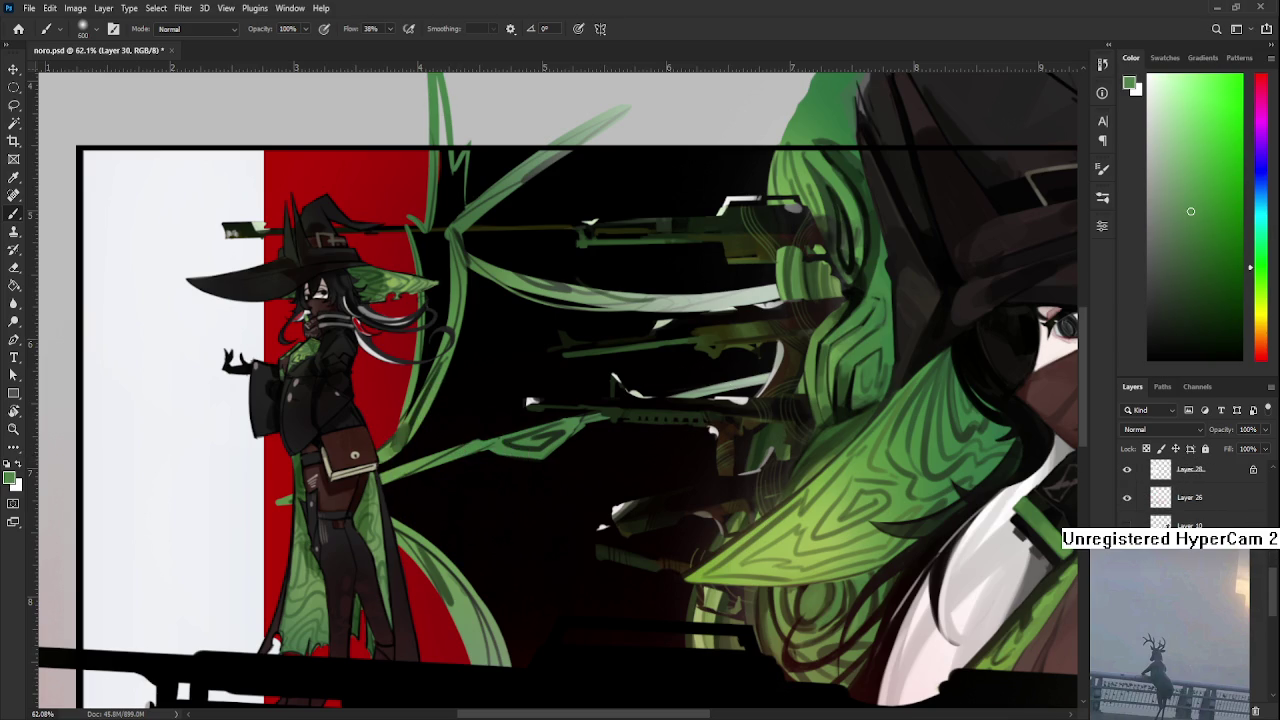
scroll(1190, 495, up, 2)
scroll(1190, 495, up, 2)
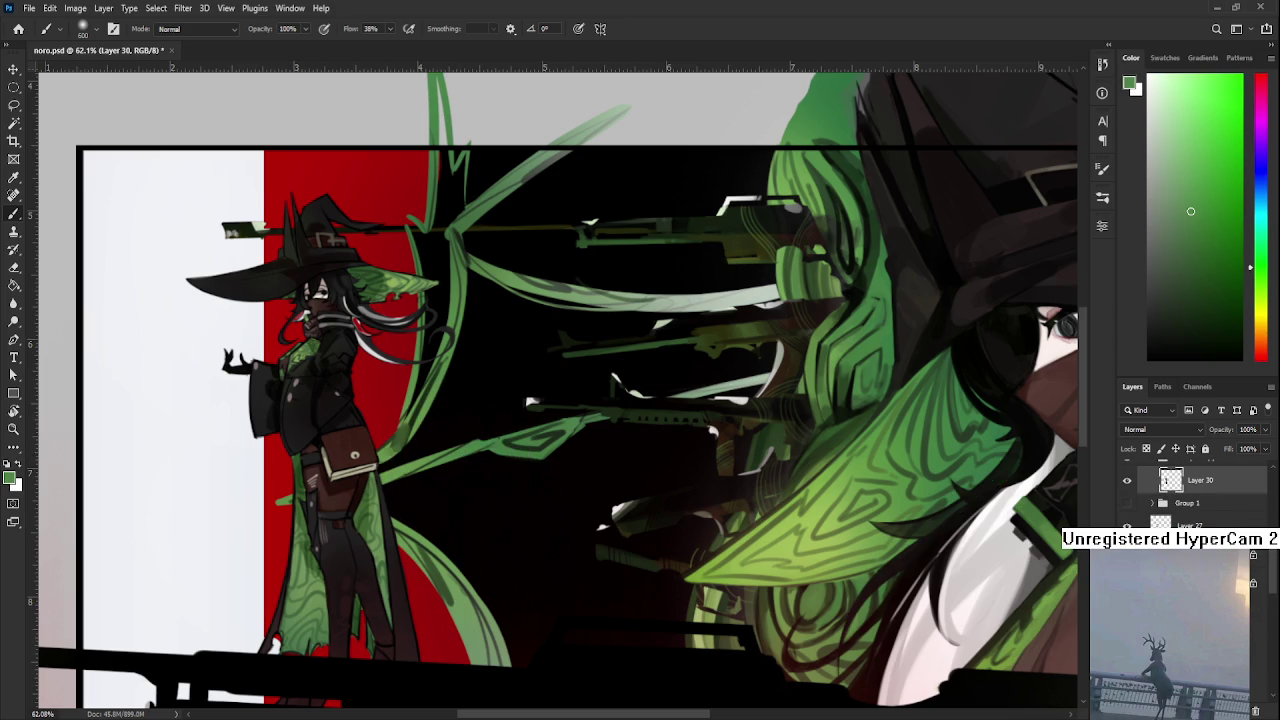
click(1190, 521)
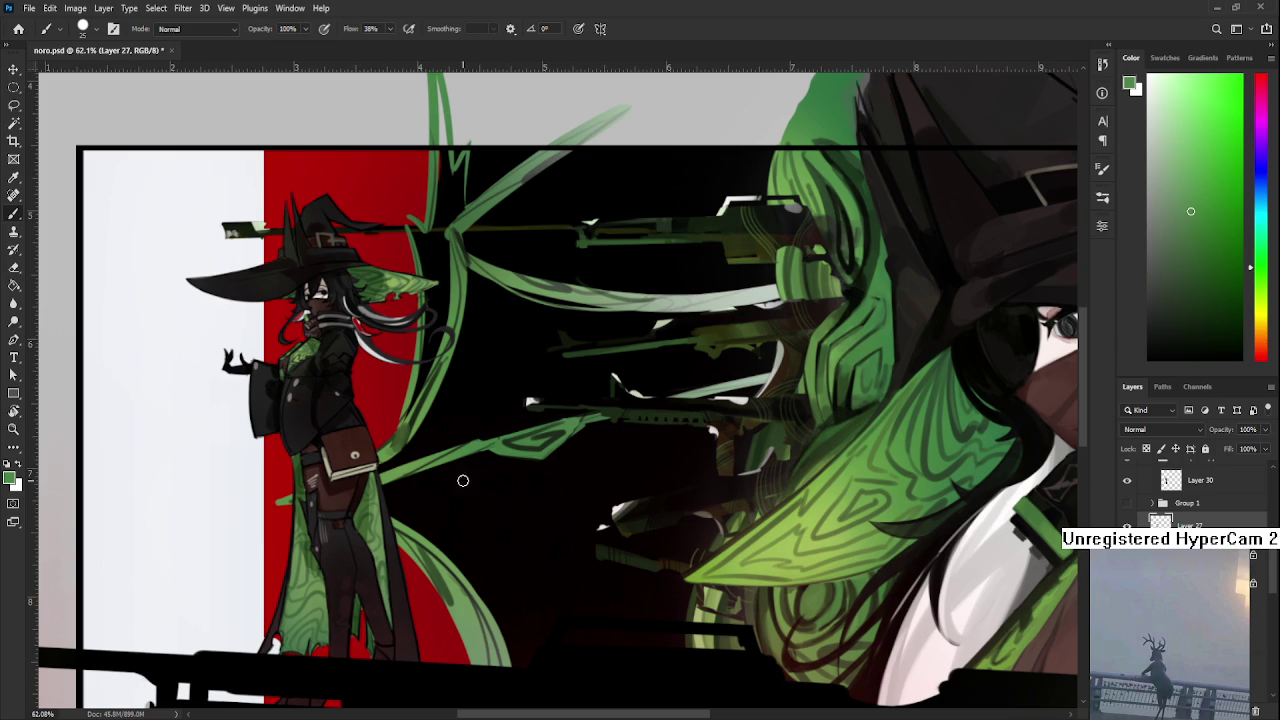
Paint a green diagonal stroke below the vines, then undo and redo it to compare
drag(443, 488, 537, 612)
drag(537, 612, 472, 491)
key(ctrl+z)
key(ctrl+shift+z)
key(ctrl+z)
key(ctrl+shift+z)
Keep toggling the green stroke off and on, finishing with it restored
key(ctrl+z)
key(ctrl+shift+z)
key(ctrl+z)
key(ctrl+shift+z)
key(ctrl+z)
key(ctrl+shift+z)
drag(446, 451, 424, 483)
key(ctrl+z)
key(ctrl+shift+z)
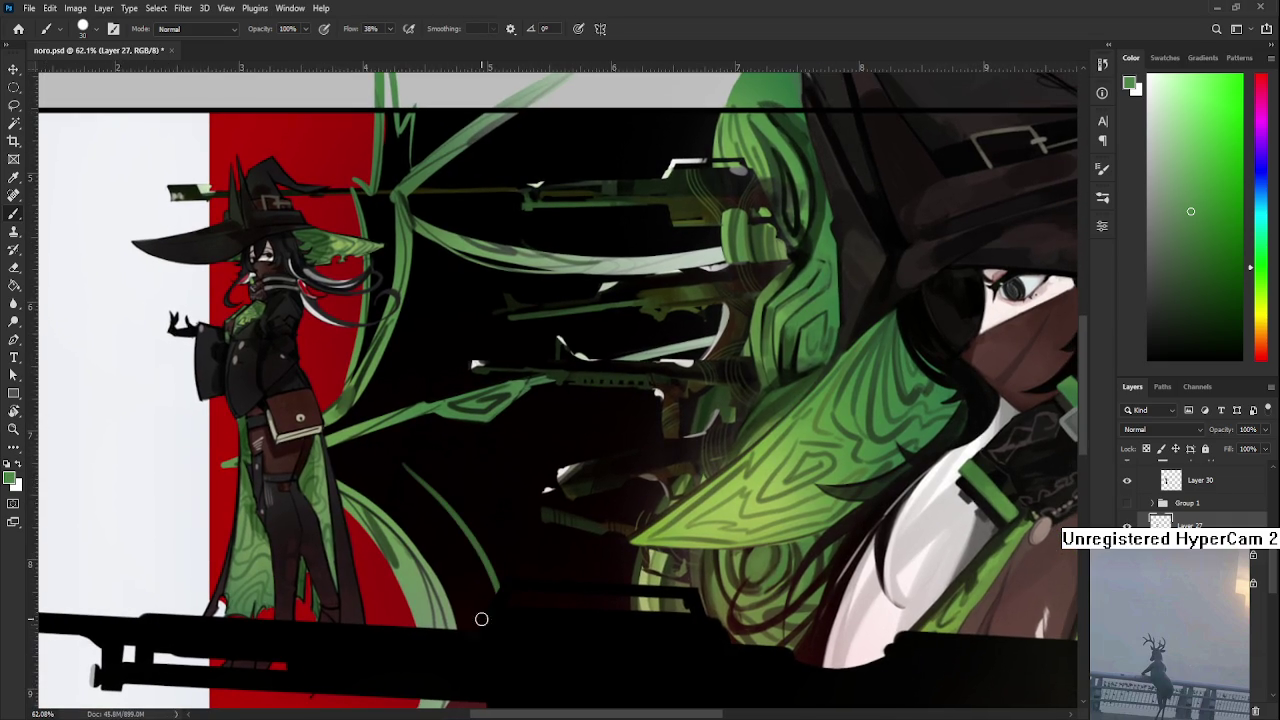